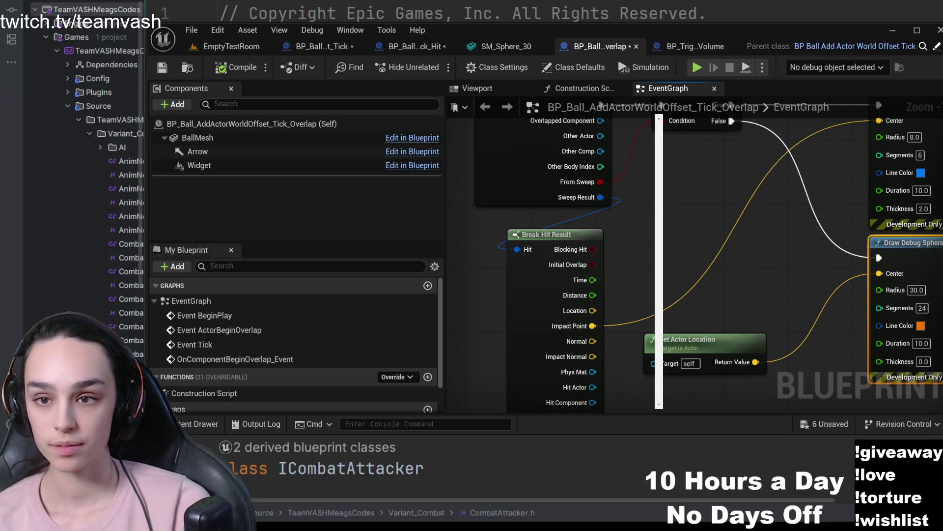
Step: Switch to the EmptyTestRoom level, fly toward the two-ball display, then pull back for a wide corridor view
{"action": "left_click", "coordinate": [231, 47]}
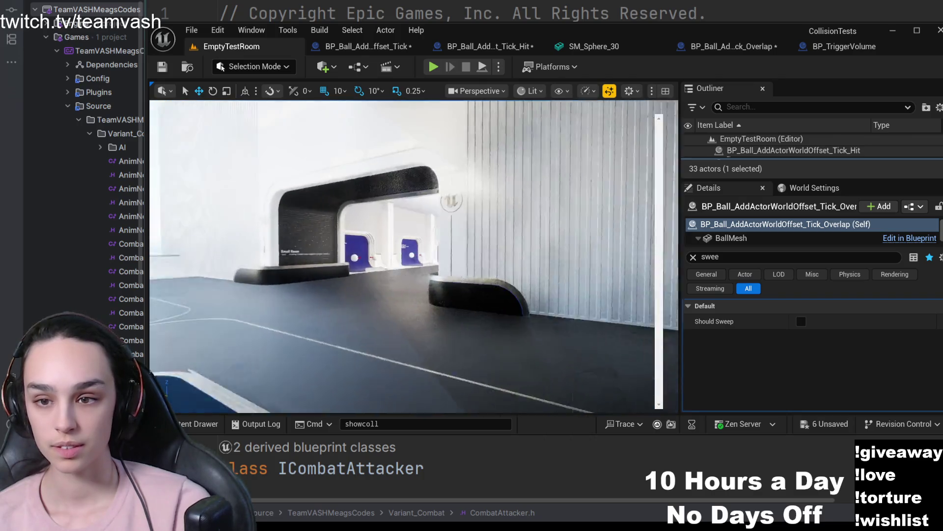
{"action": "key", "text": "w"}
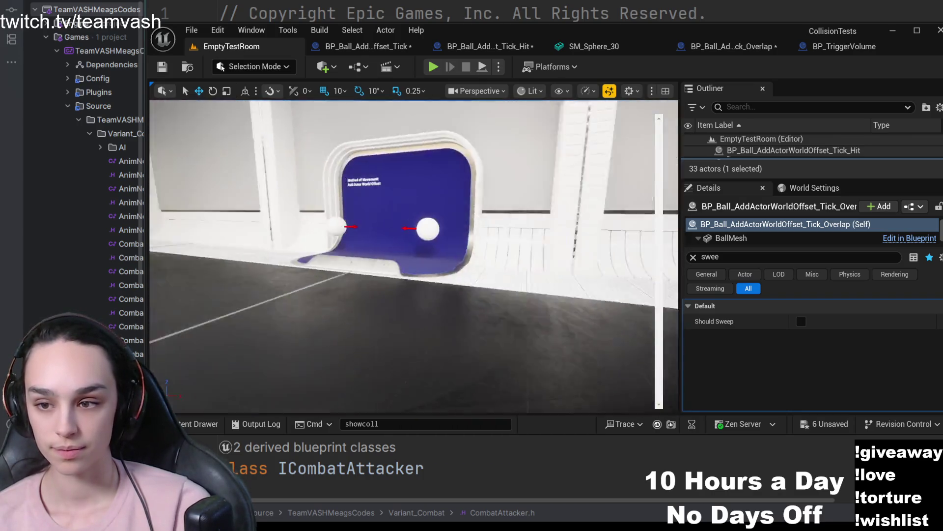
{"action": "key", "text": "s"}
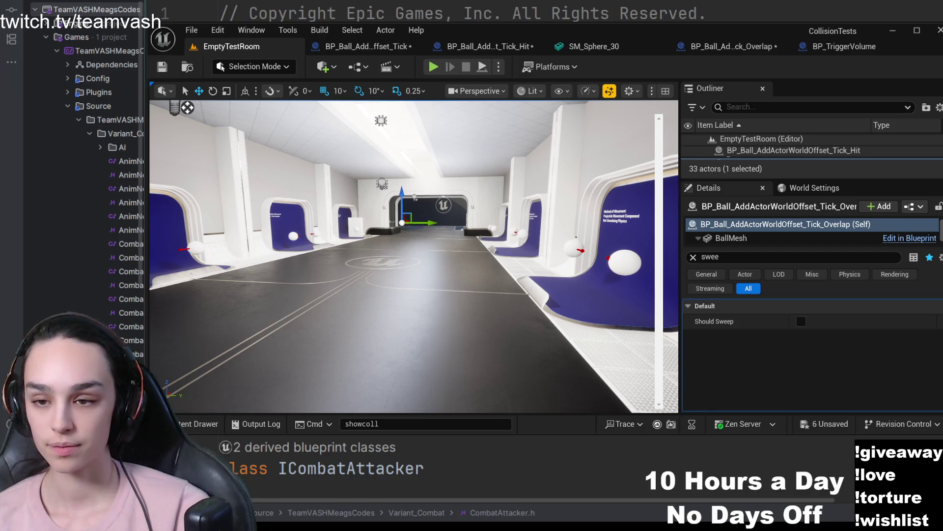